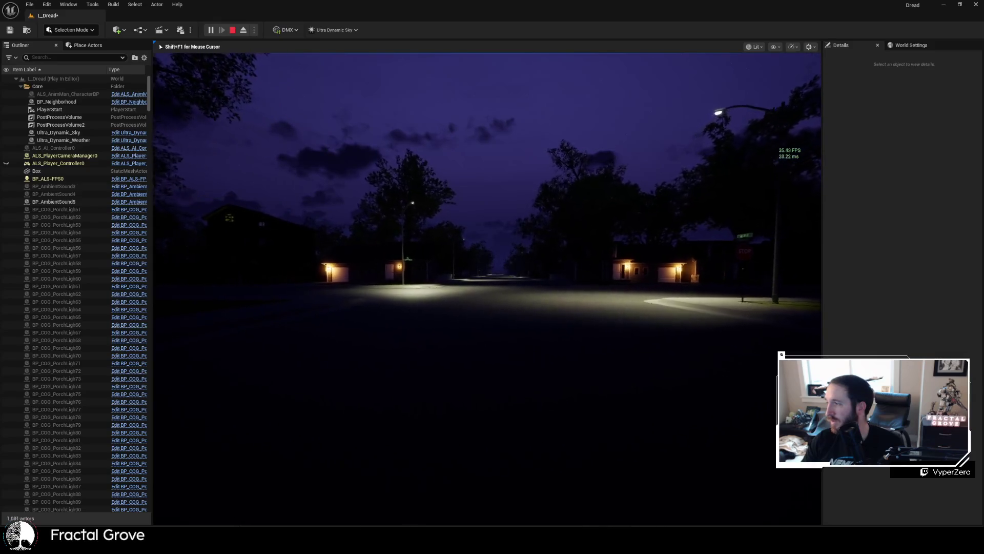
# Step: Walk through intersection 8, then turn left toward the lit houses on the next street
pyautogui.press('w')
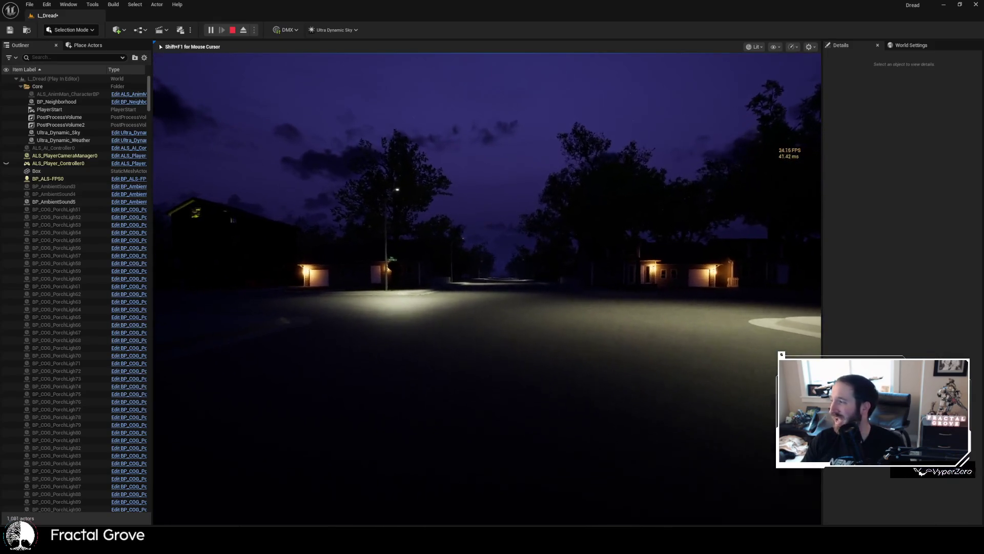
pyautogui.press('w')
pyautogui.press('w')
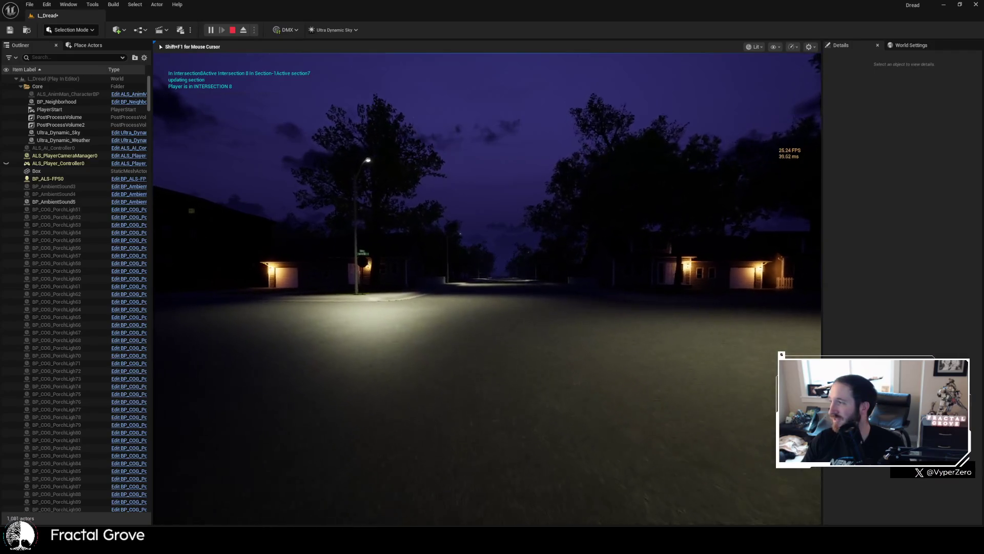
pyautogui.press('w')
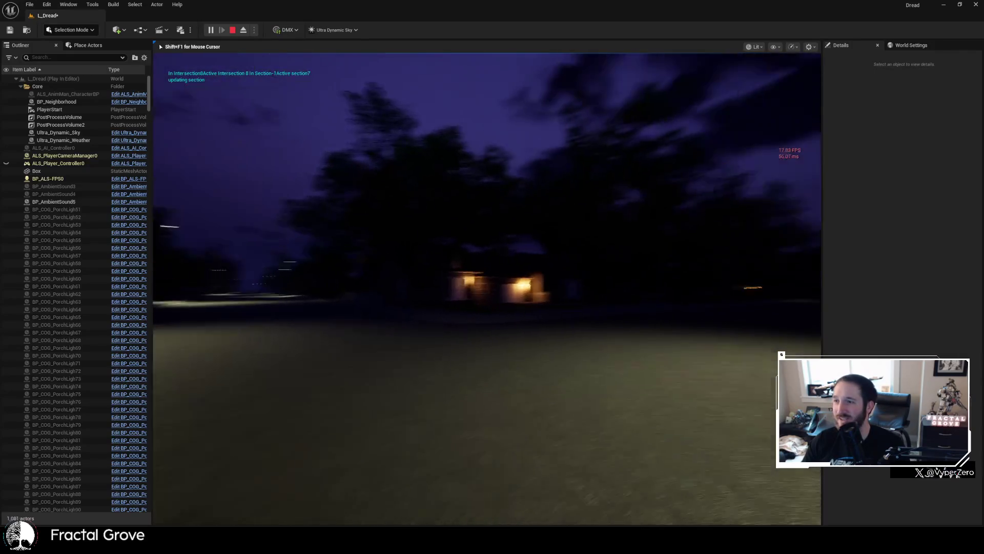
pyautogui.press('w')
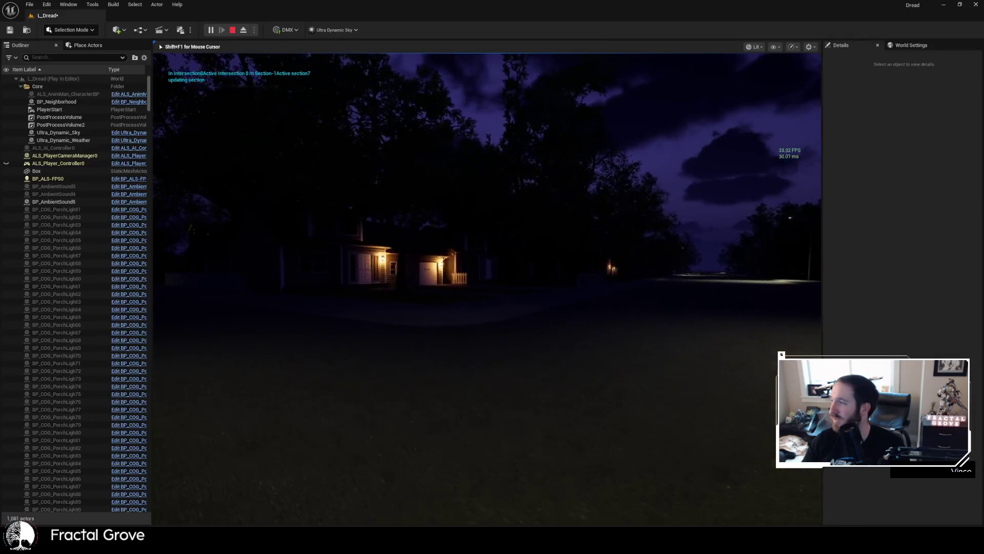
pyautogui.press('w')
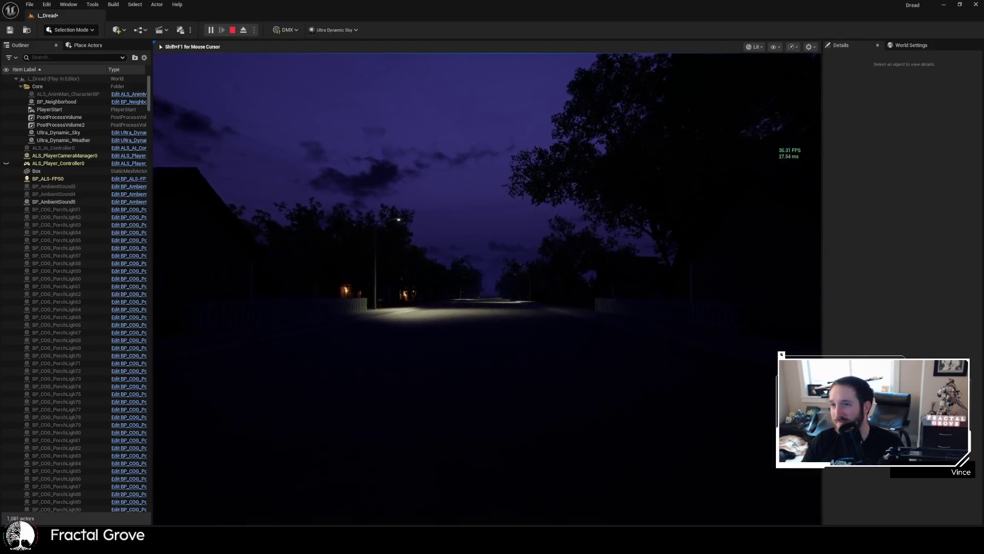
# Step: Walk onto the newly spawned street between the picket fences, glancing at a fence and pole
pyautogui.press('w')
pyautogui.press('w')
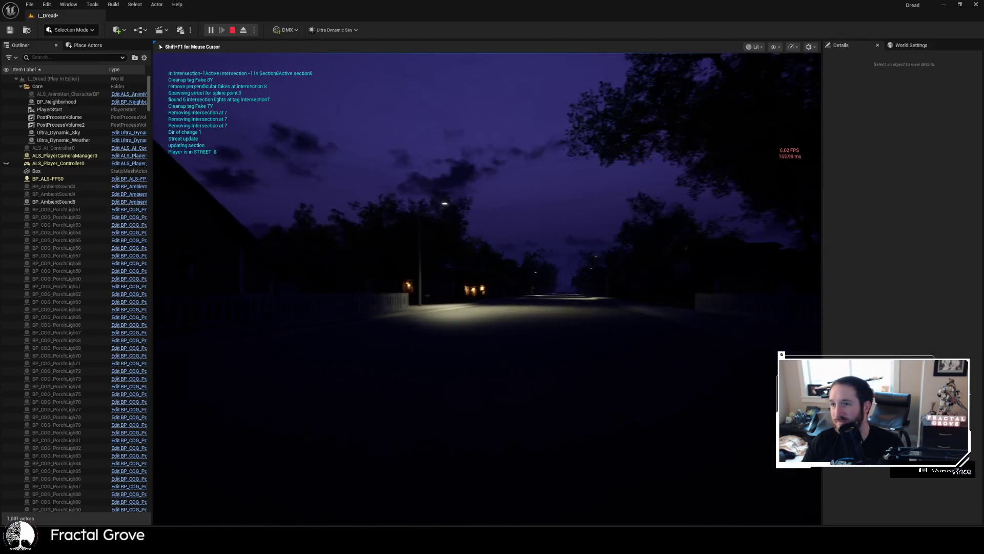
pyautogui.press('w')
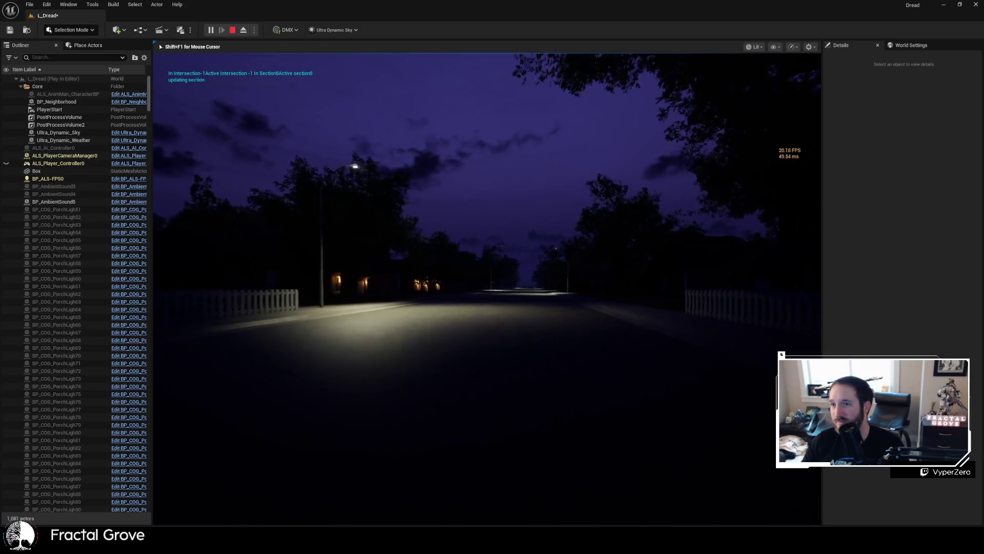
pyautogui.press('w')
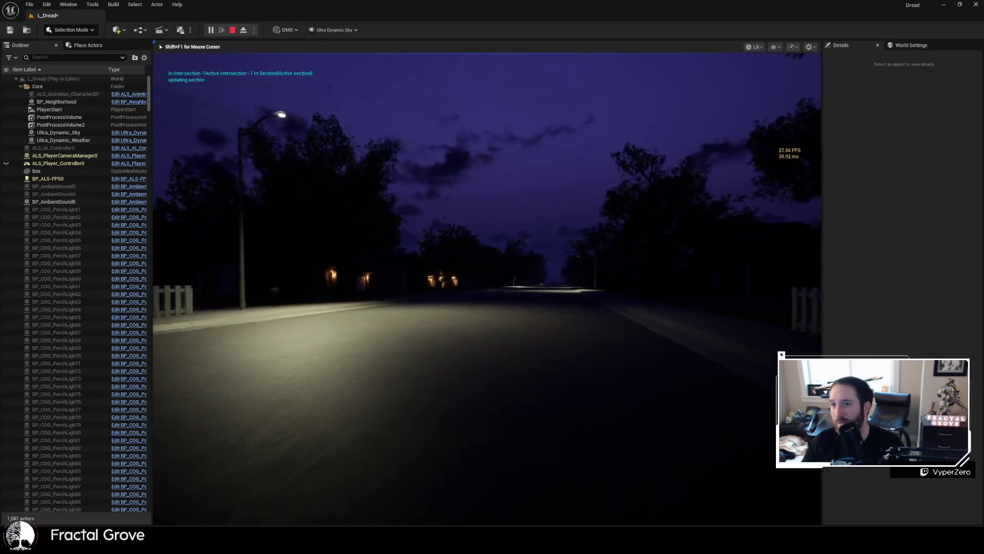
pyautogui.press('w')
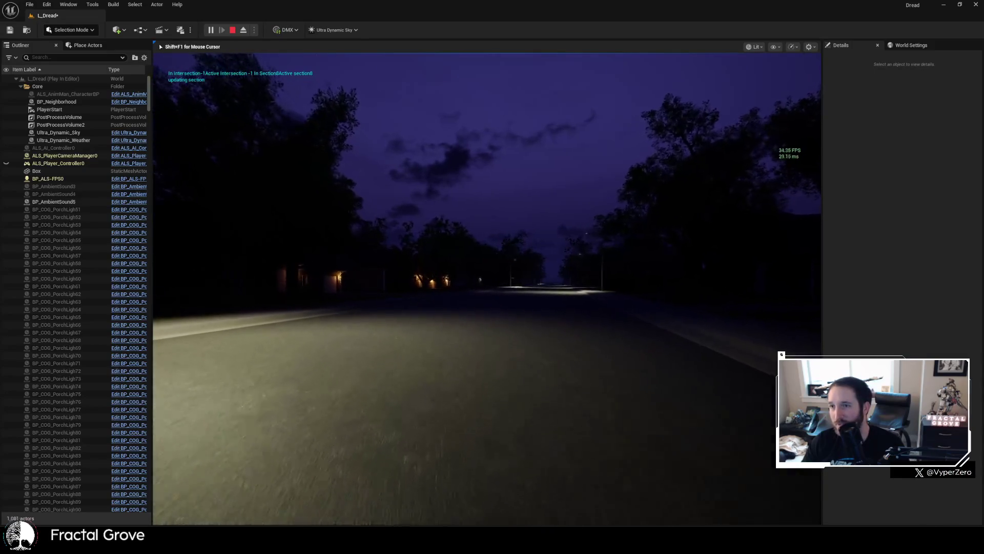
pyautogui.press('w')
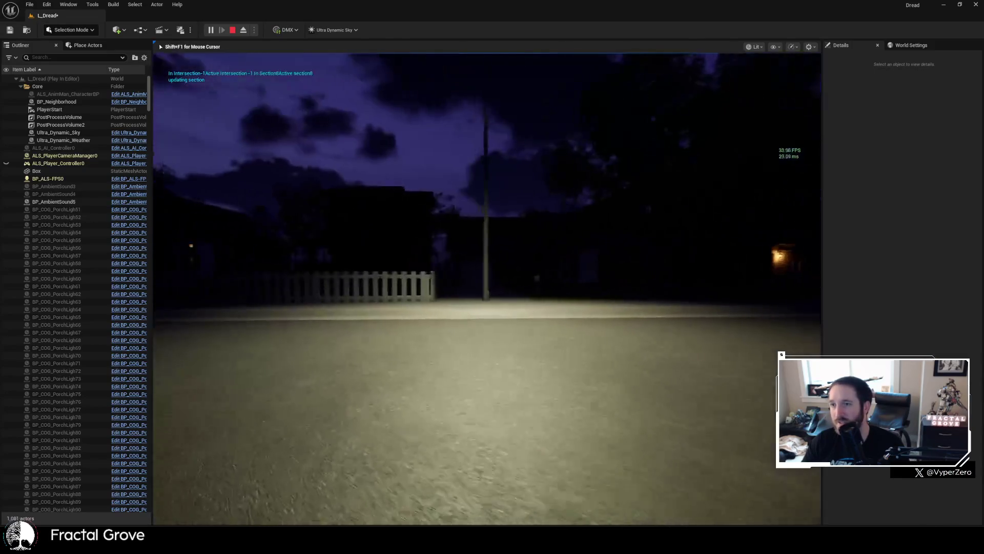
pyautogui.press('w')
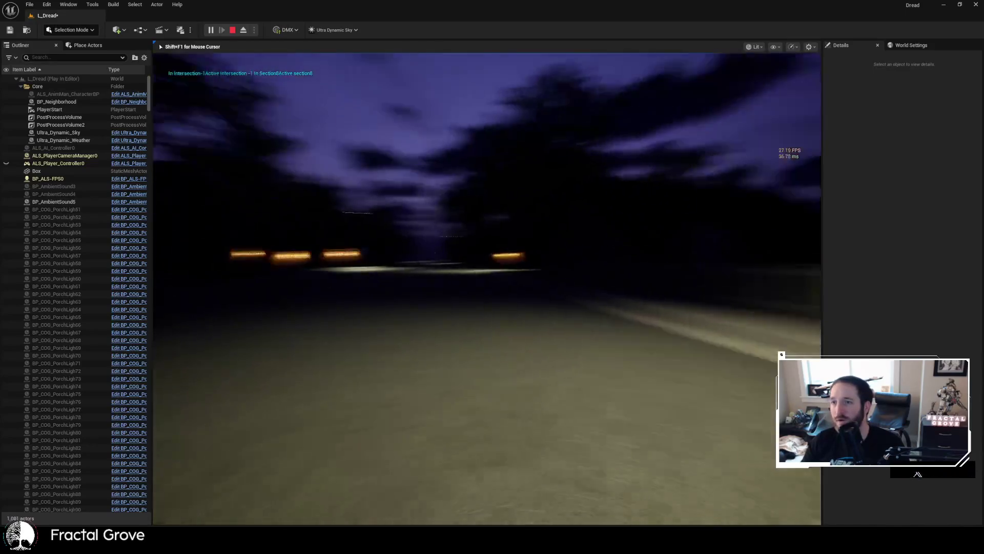
pyautogui.press('w')
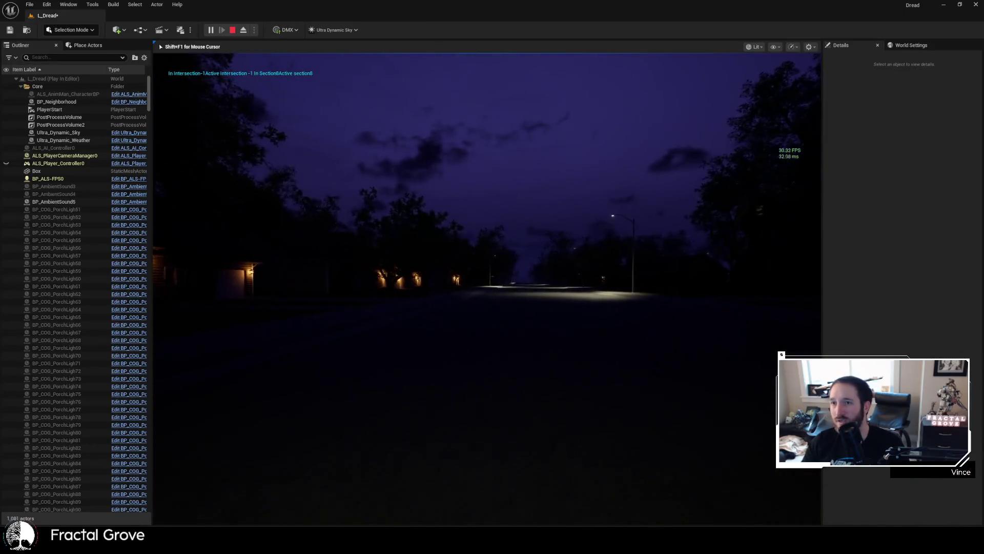
pyautogui.press('w')
pyautogui.press('w')
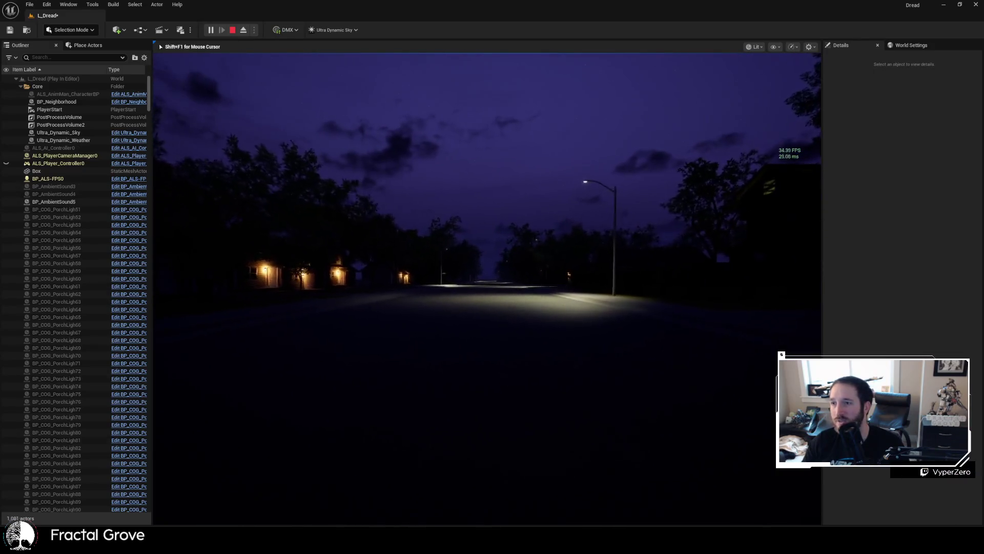
# Step: Continue past the street light toward the porch-lit houses further down the street
pyautogui.press('w')
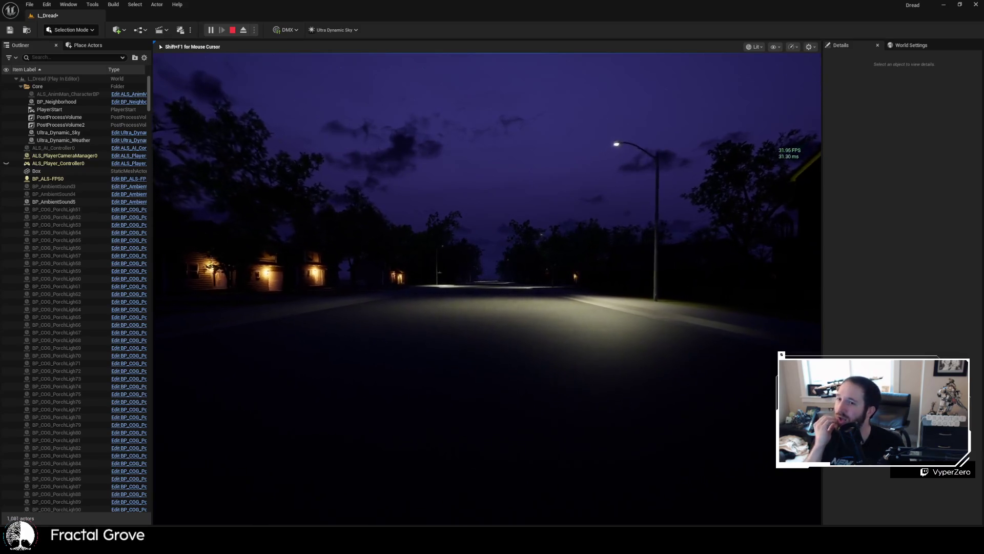
pyautogui.press('w')
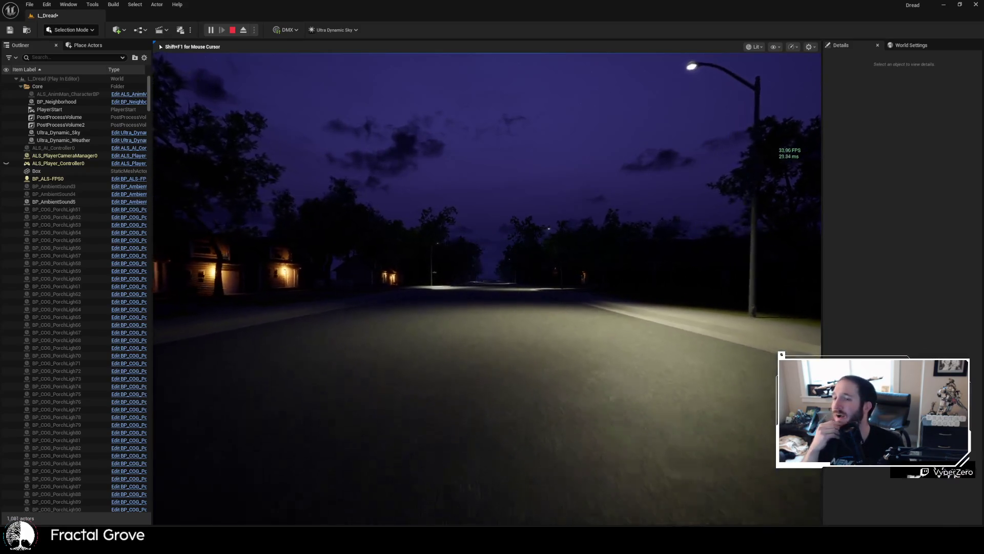
pyautogui.press('w')
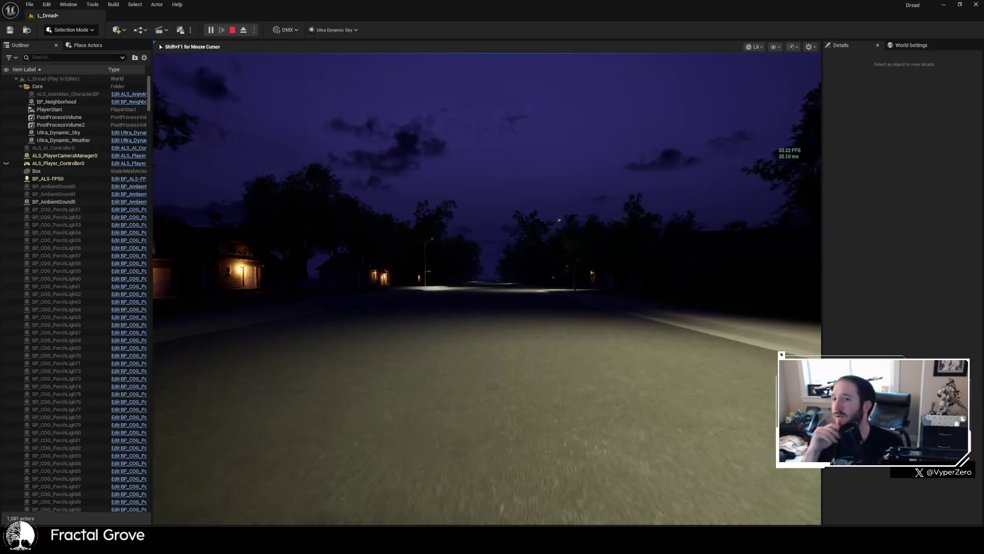
pyautogui.press('w')
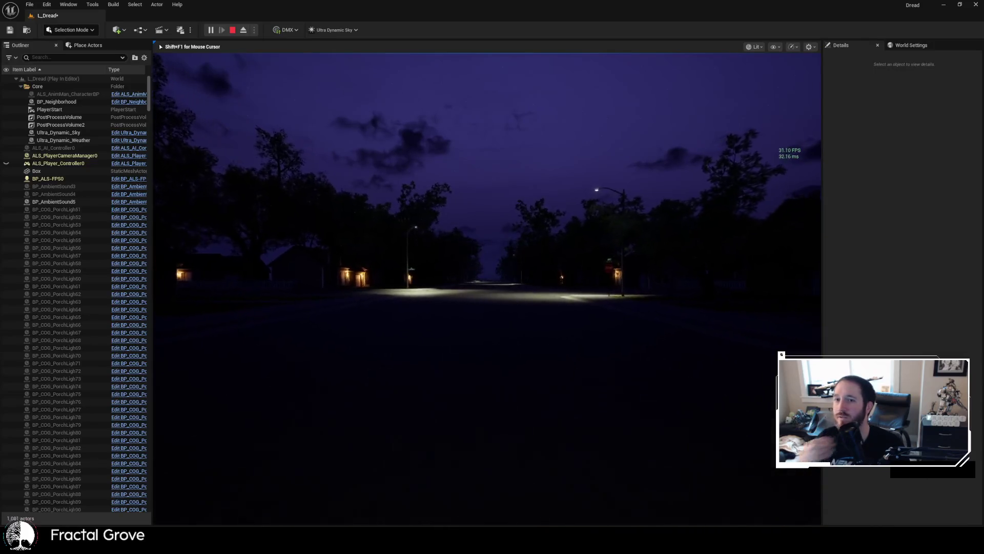
# Step: Walk past the lit houses into intersection 9 and turn left onto the cross street
pyautogui.press('w')
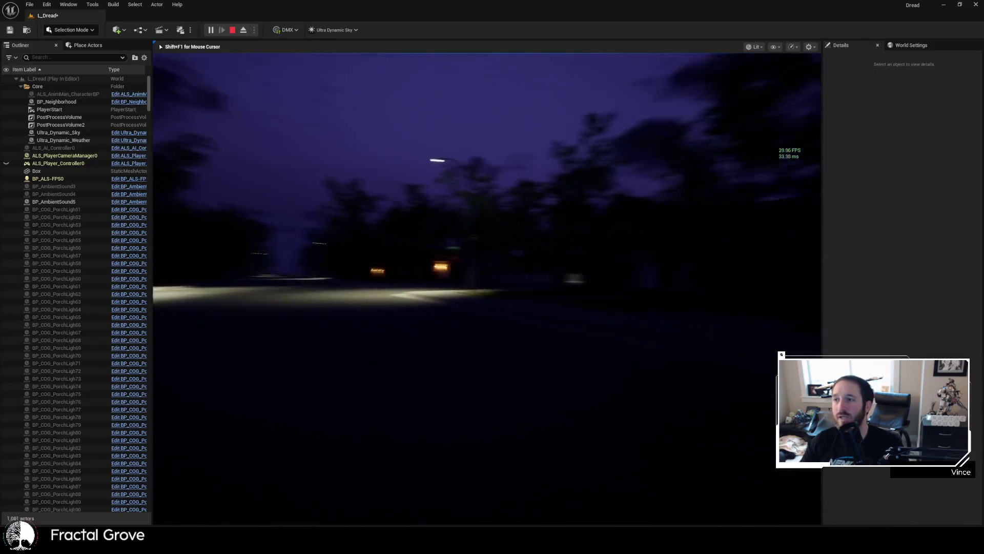
pyautogui.press('w')
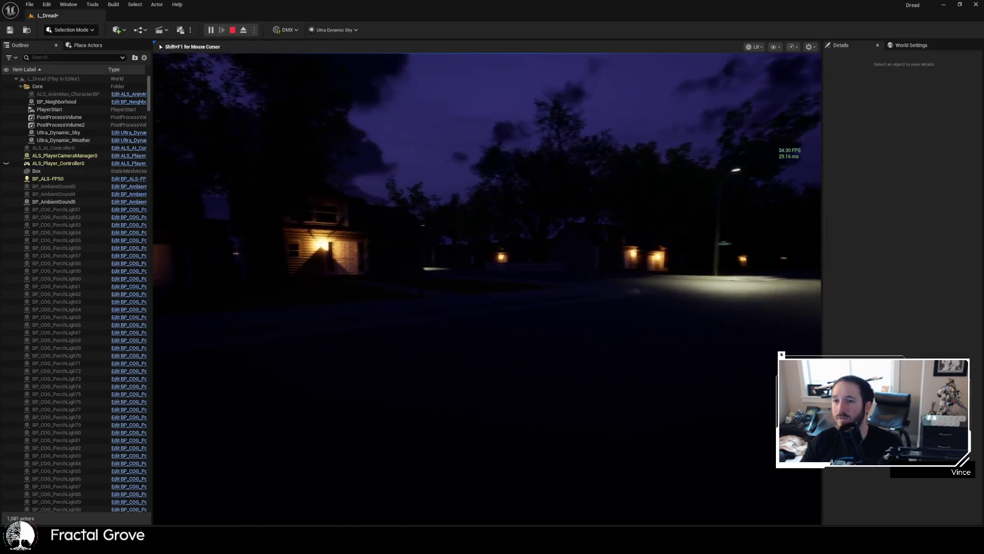
pyautogui.press('w')
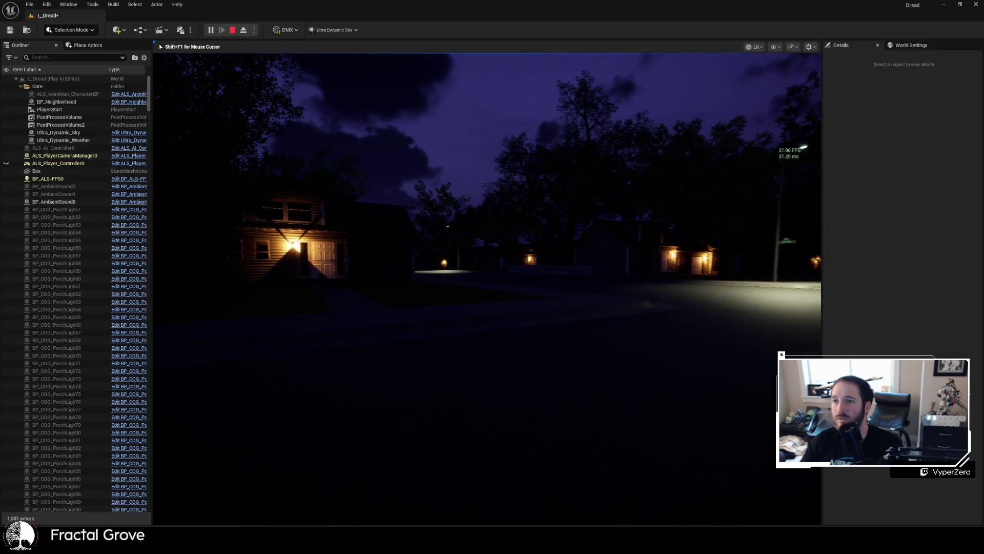
pyautogui.press('w')
pyautogui.press('w')
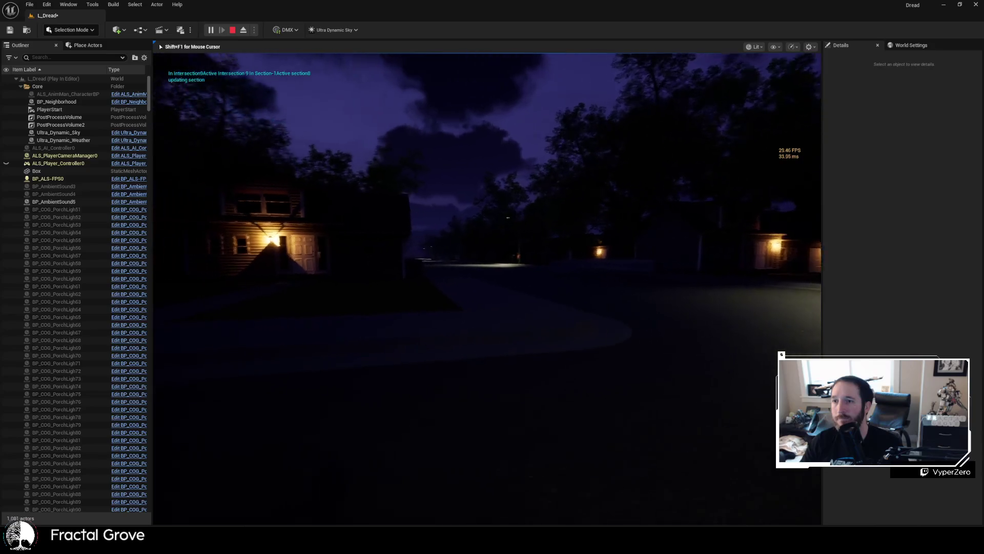
pyautogui.press('w')
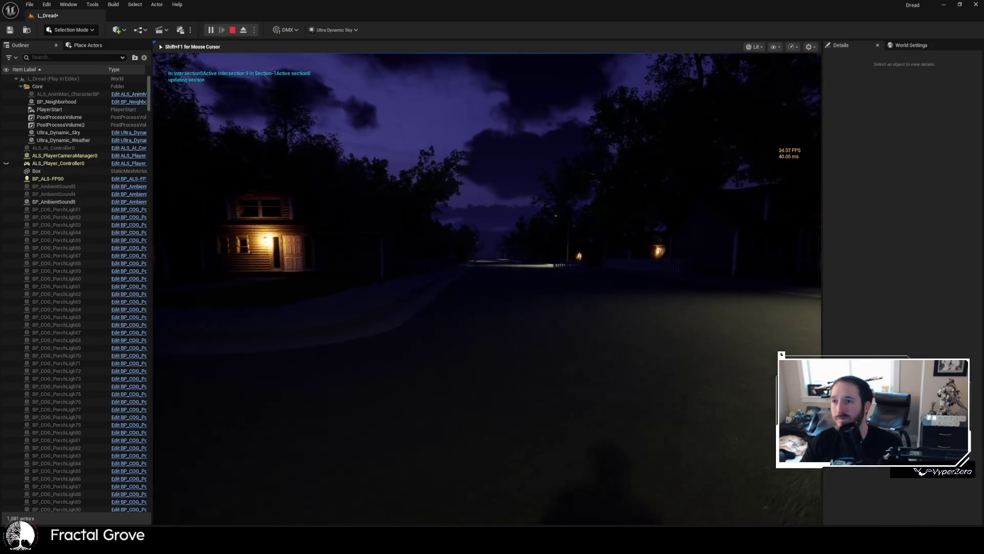
pyautogui.press('f')
pyautogui.press('w')
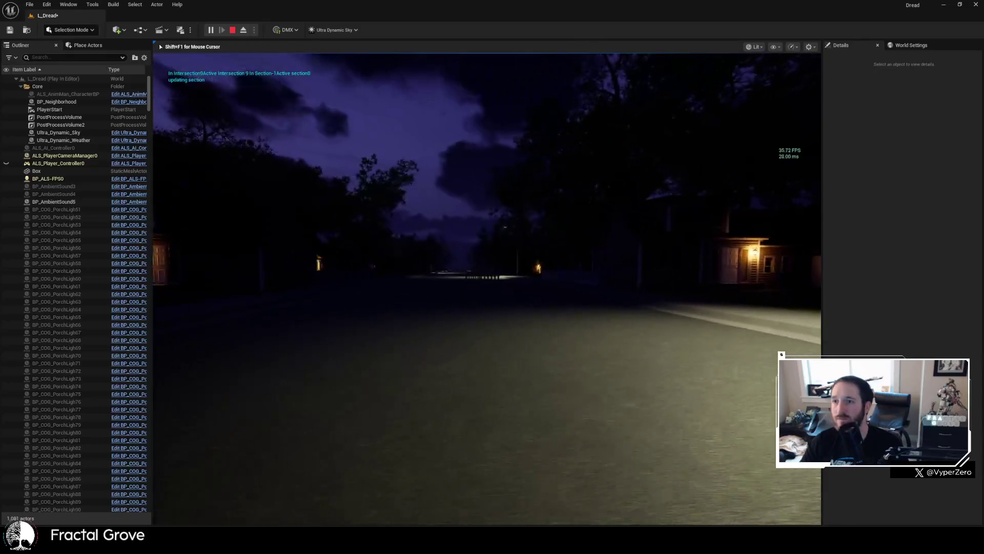
pyautogui.press('w')
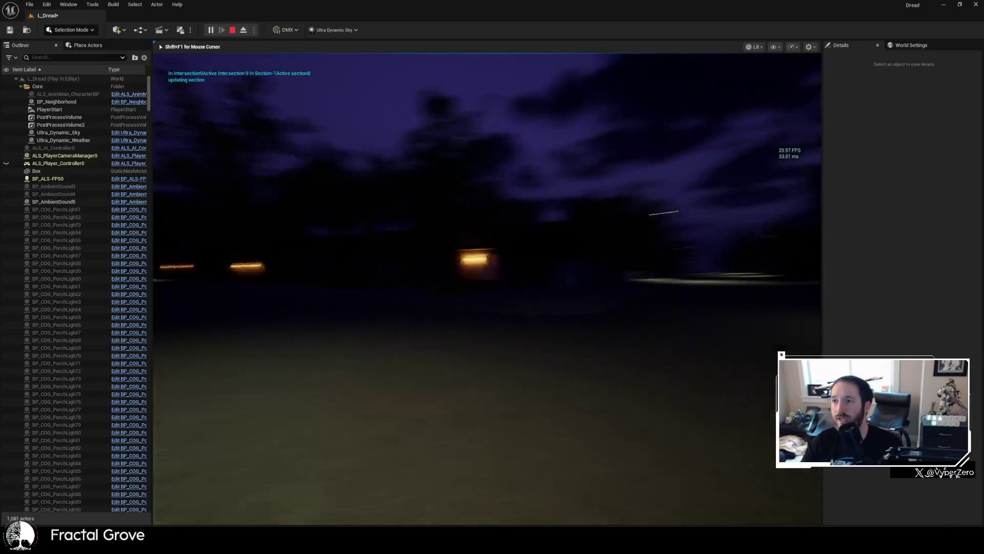
pyautogui.press('w')
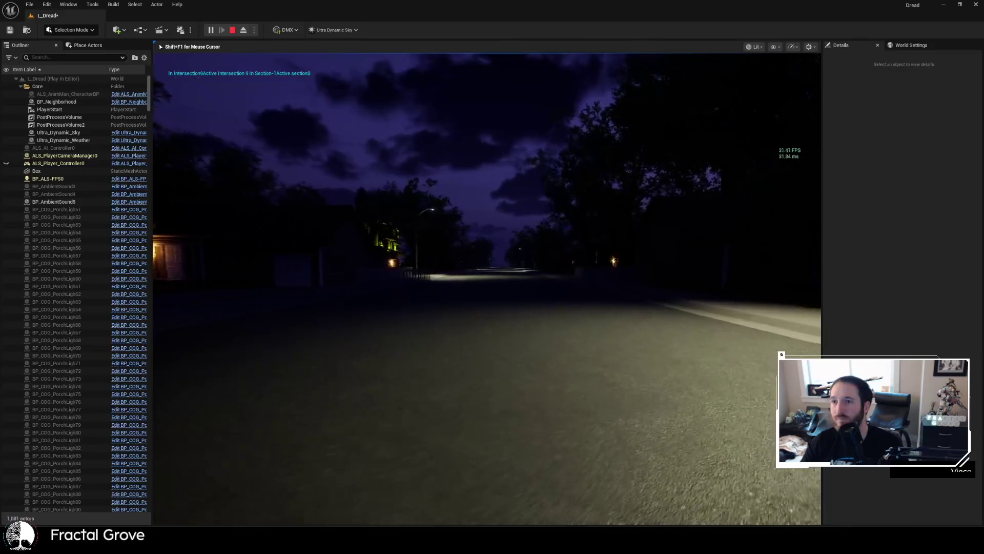
pyautogui.press('w')
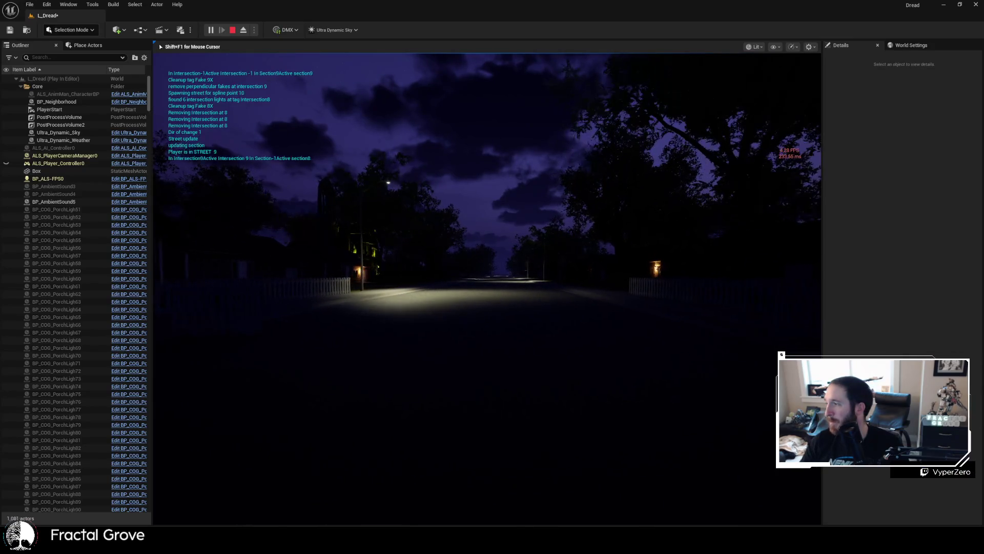
# Step: Walk along the night street past the streetlight and houses to intersection 10
pyautogui.press('w')
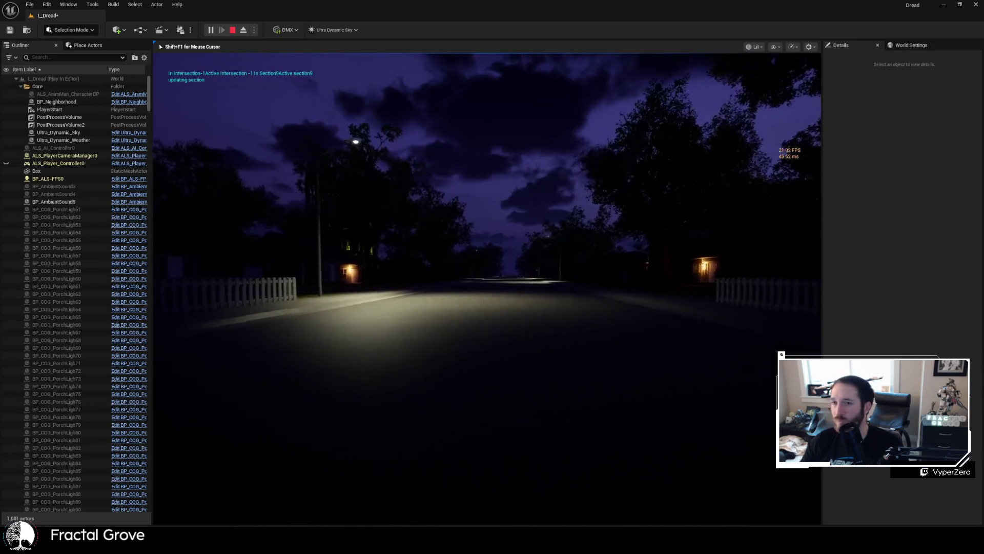
pyautogui.press('w')
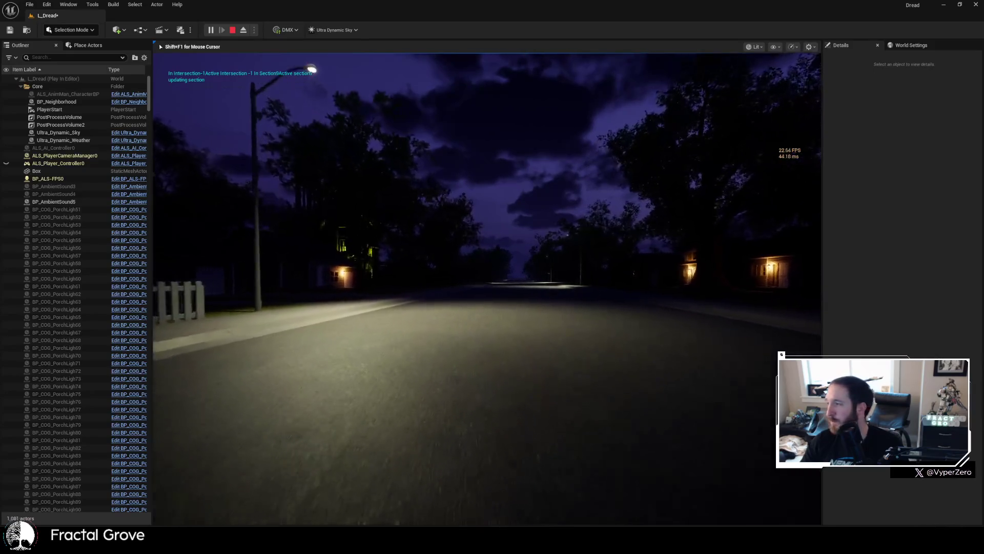
pyautogui.press('w')
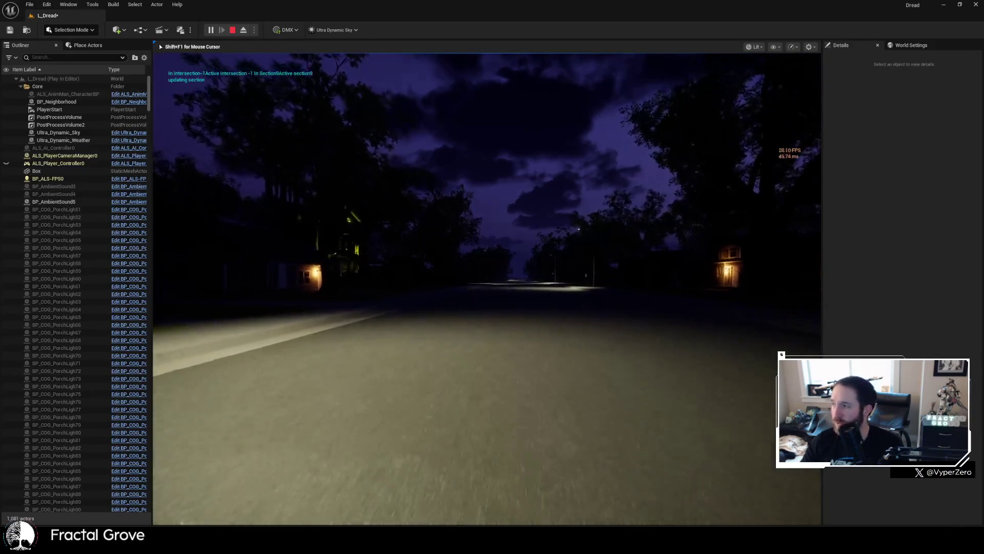
pyautogui.press('w')
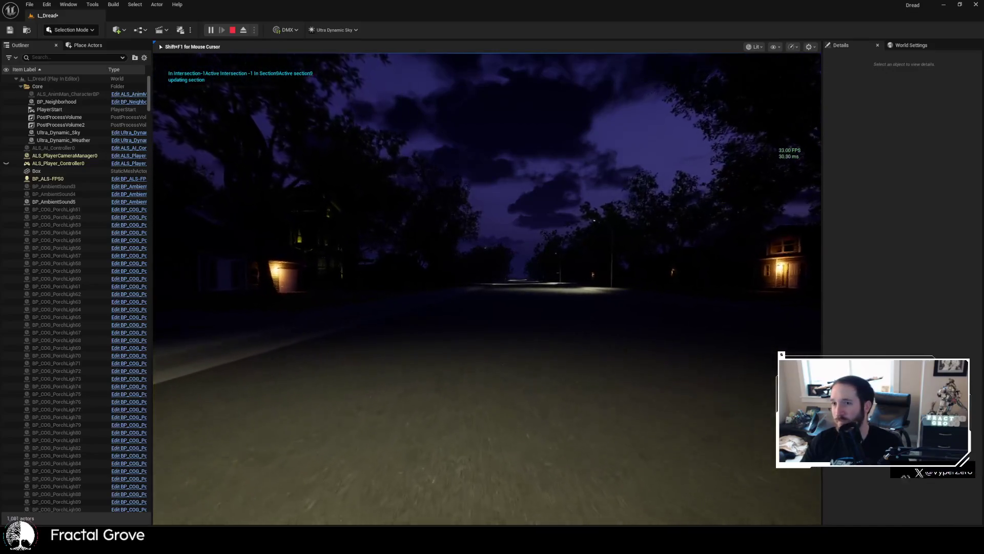
pyautogui.press('w')
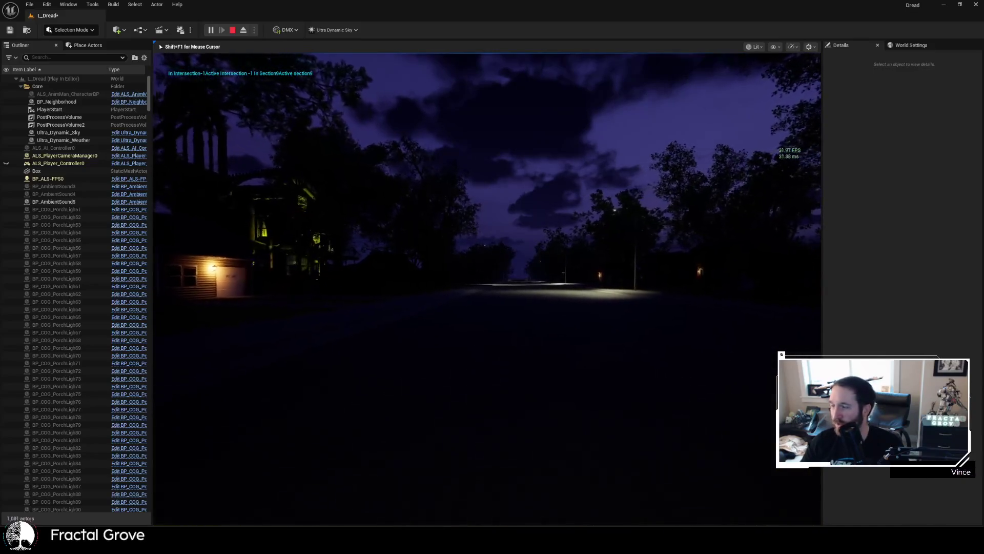
pyautogui.moveTo(487, 287)
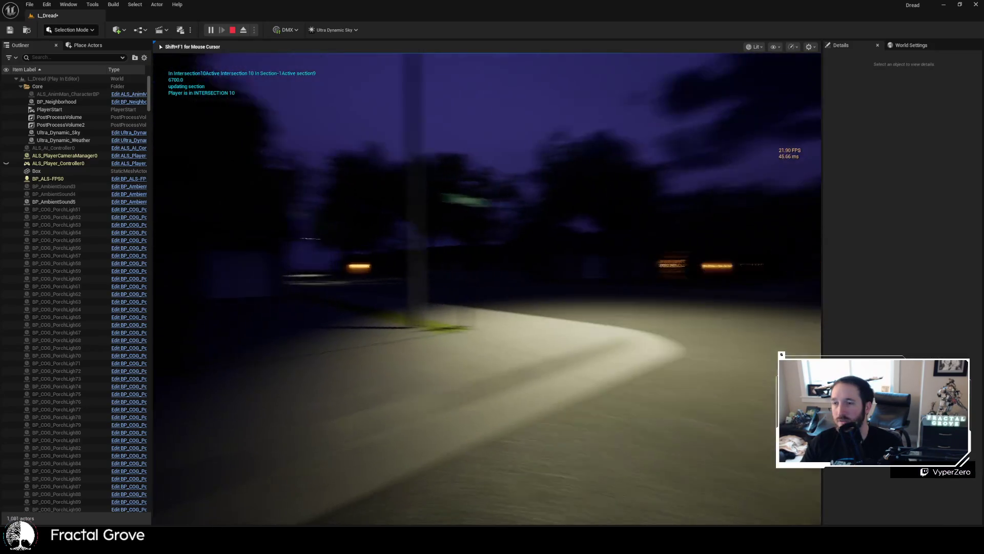
# Step: Turn onto the road leading to the distant lit haunted mansion and walk toward it
pyautogui.press('w')
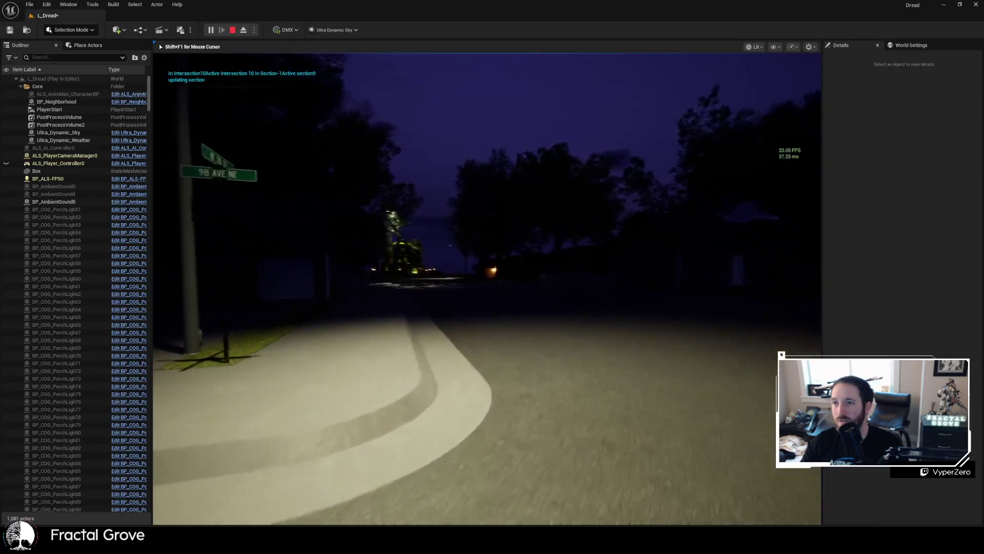
pyautogui.press('w')
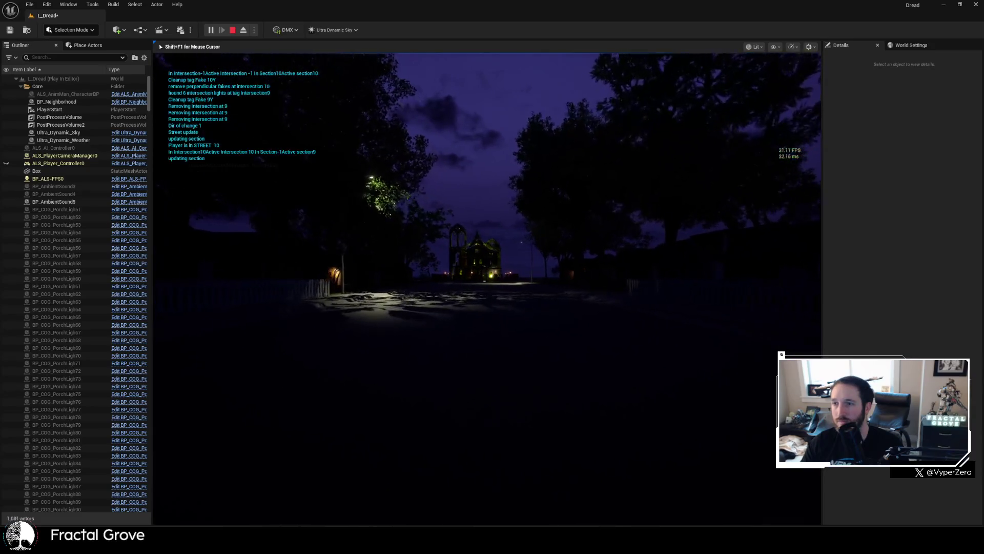
pyautogui.press('w')
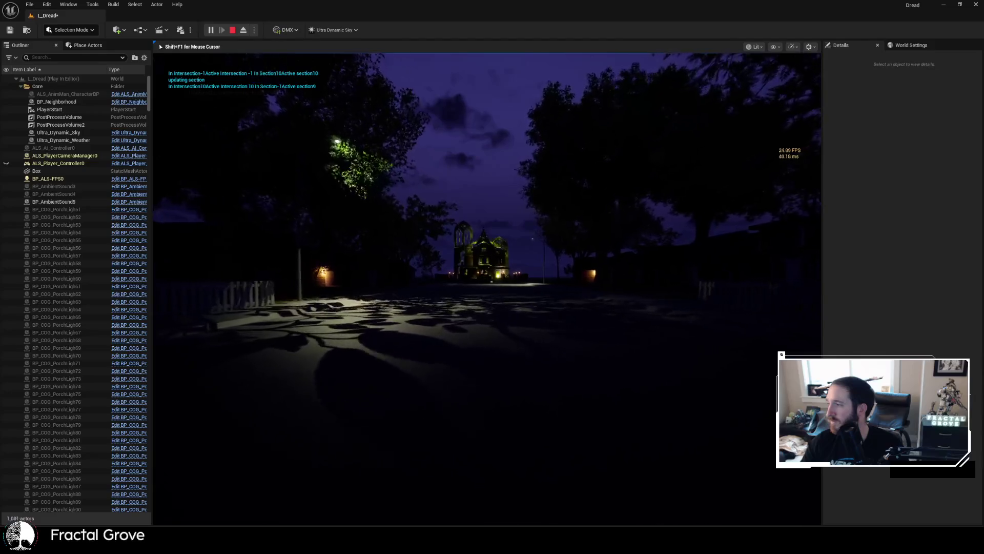
pyautogui.press('w')
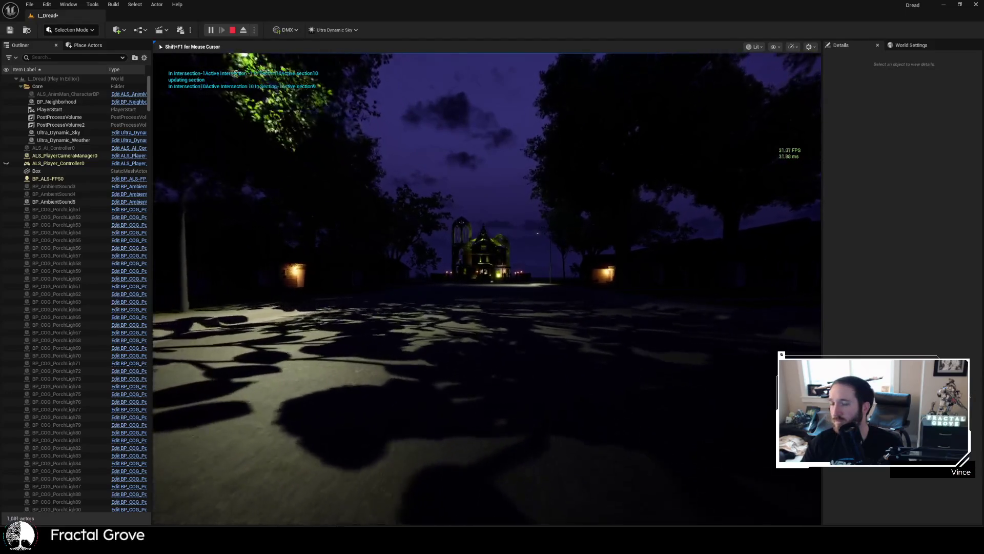
pyautogui.press('w')
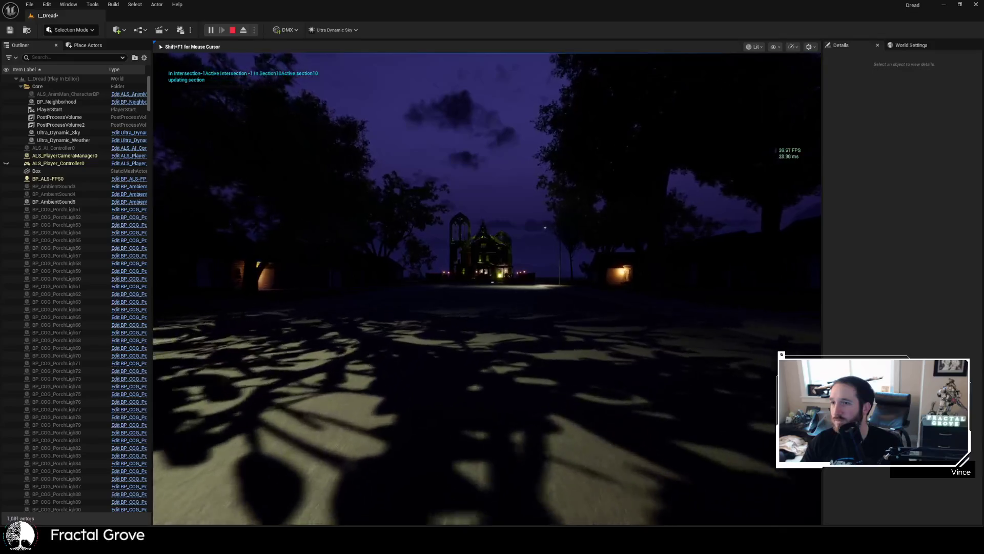
pyautogui.press('w')
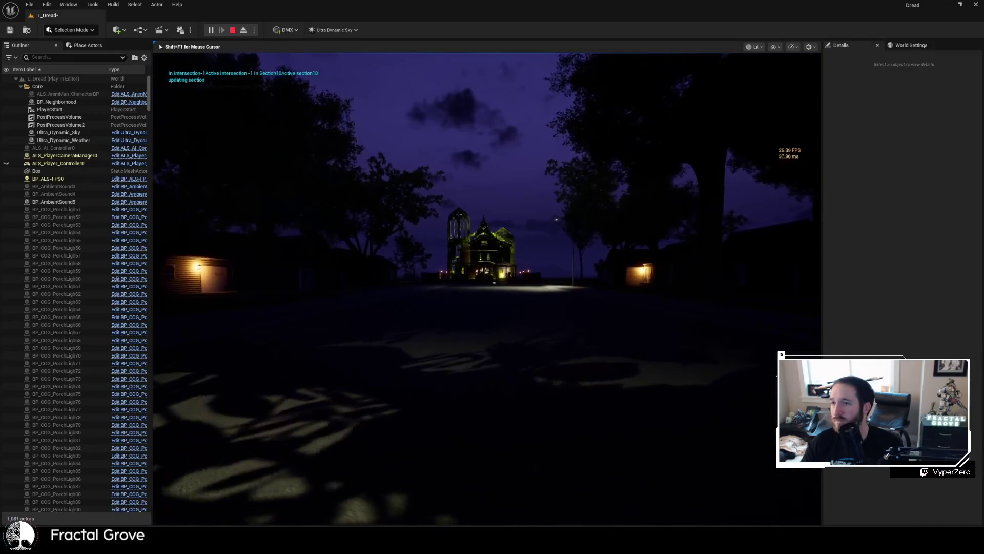
pyautogui.press('w')
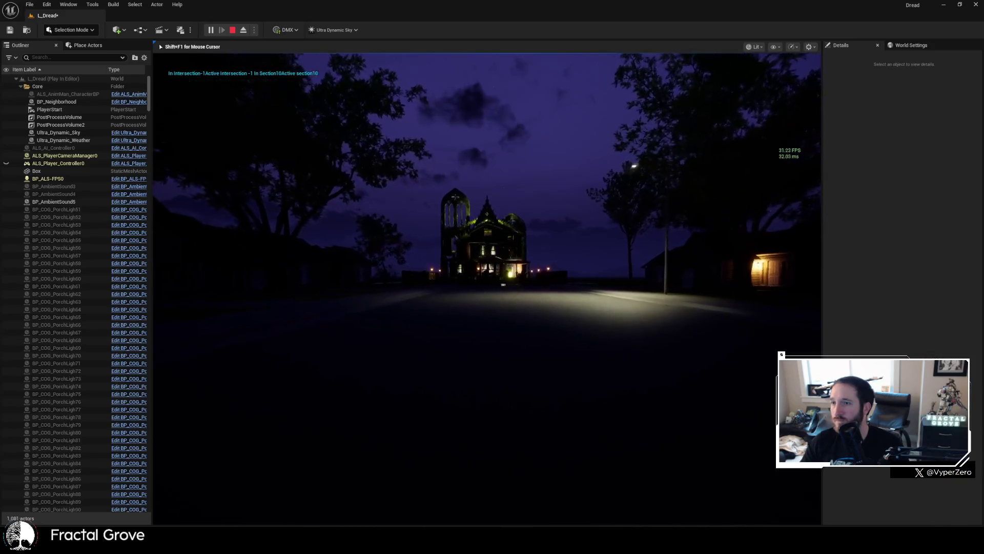
# Step: Walk up the street to the haunted mansion's front gate
pyautogui.press('w')
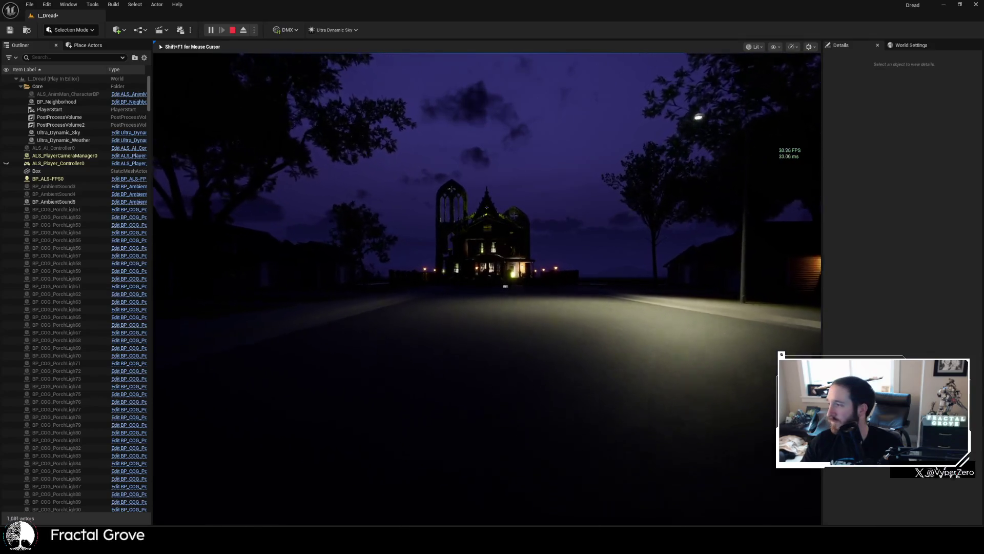
pyautogui.press('w')
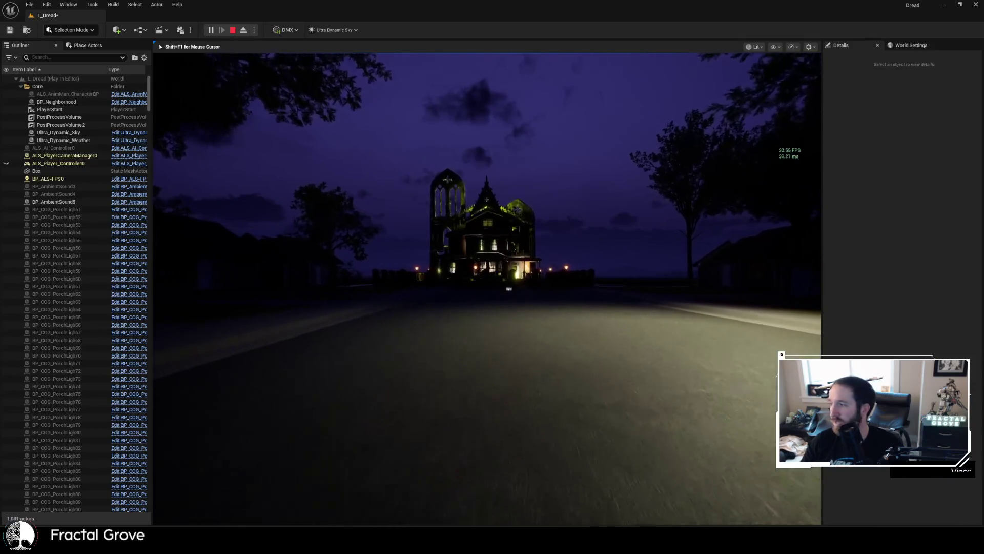
pyautogui.press('w')
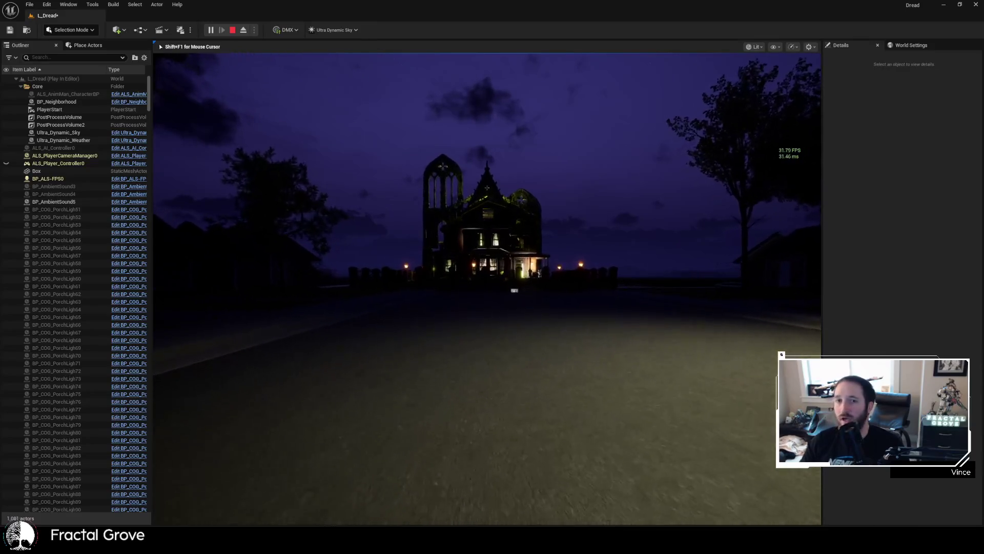
pyautogui.press('w')
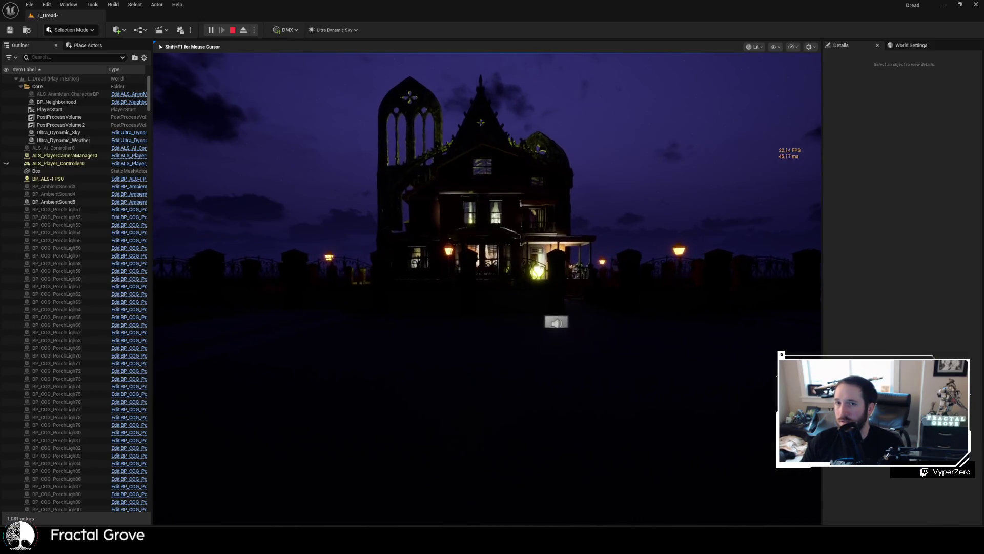
pyautogui.press('w')
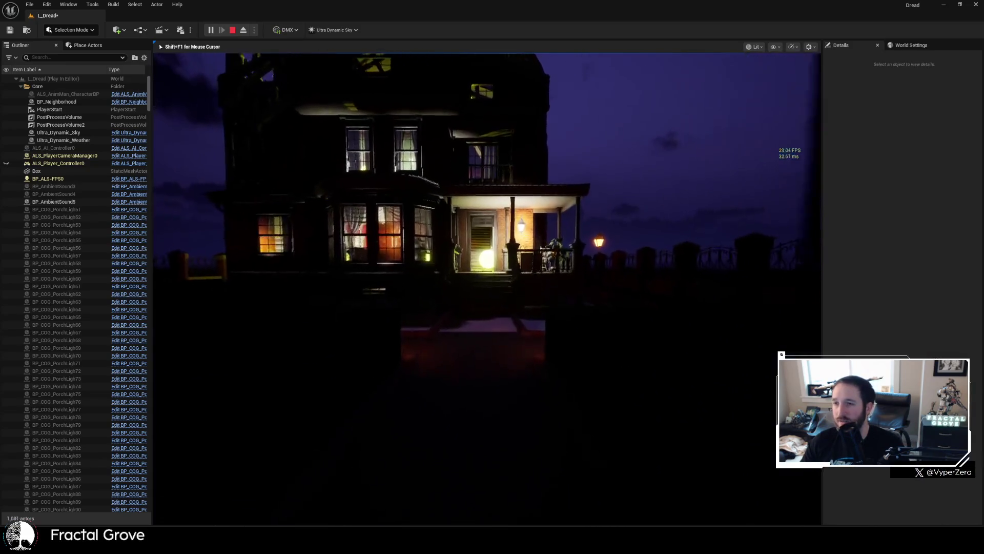
# Step: Climb the porch steps, pass through the open front door, and ascend the lamp-lit stair corridor
pyautogui.press('w')
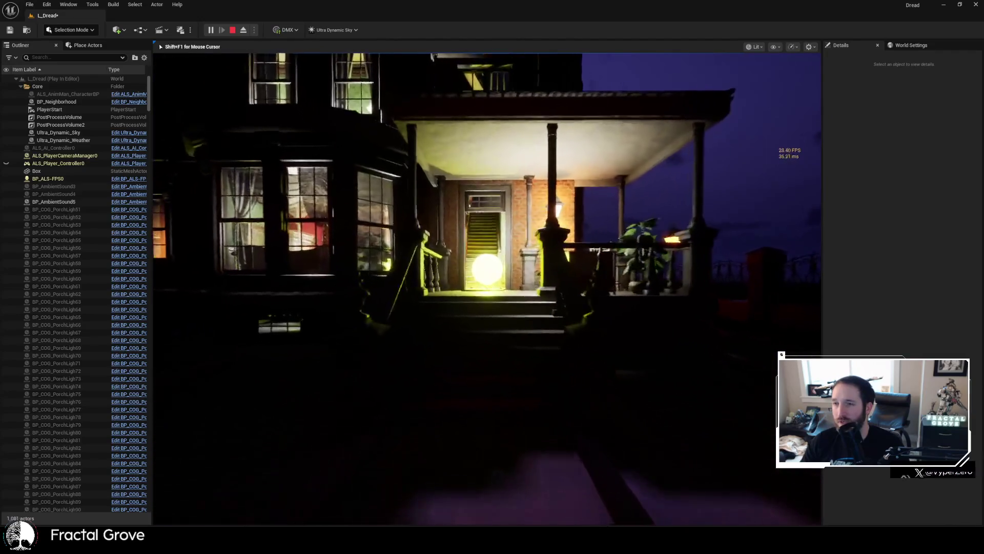
pyautogui.press('w')
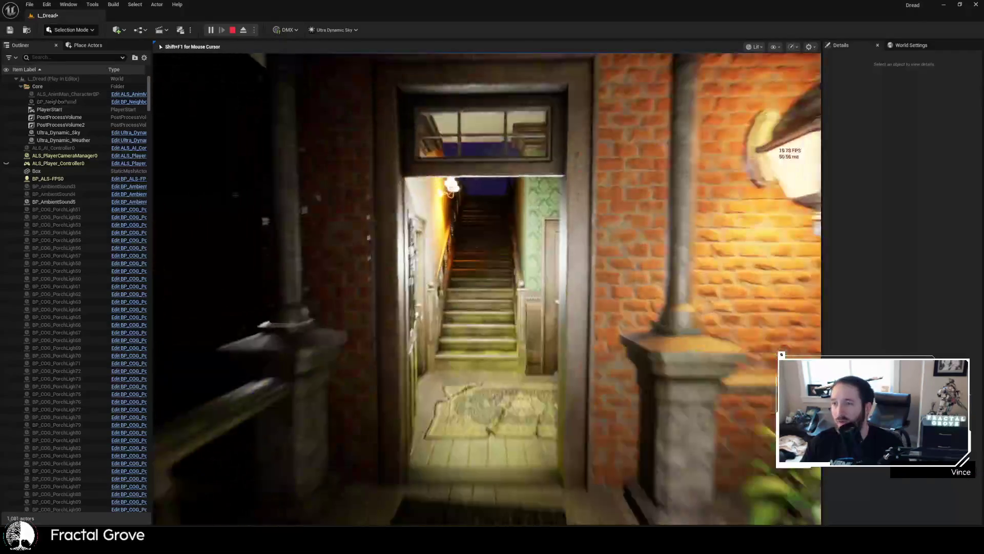
pyautogui.press('w')
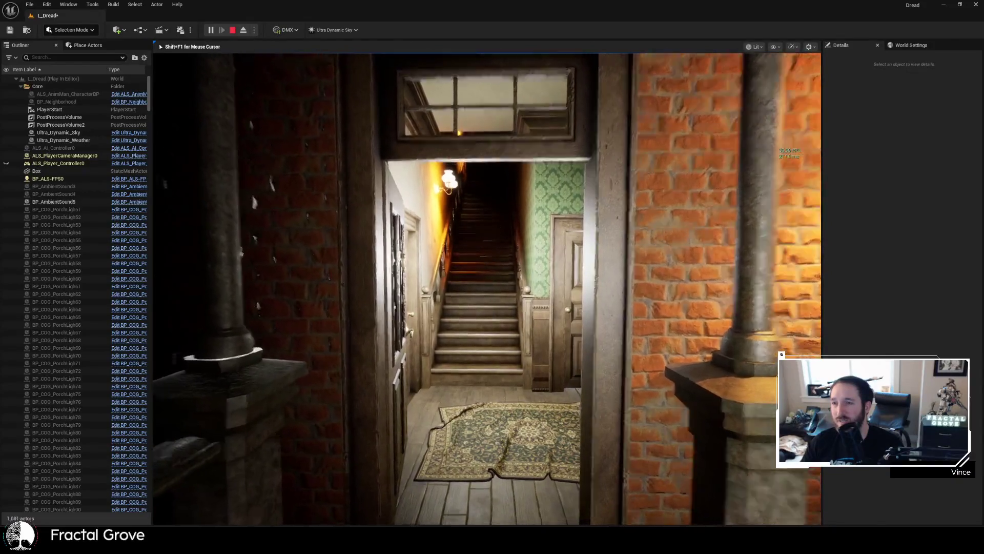
pyautogui.press('w')
pyautogui.press('w')
pyautogui.press('w')
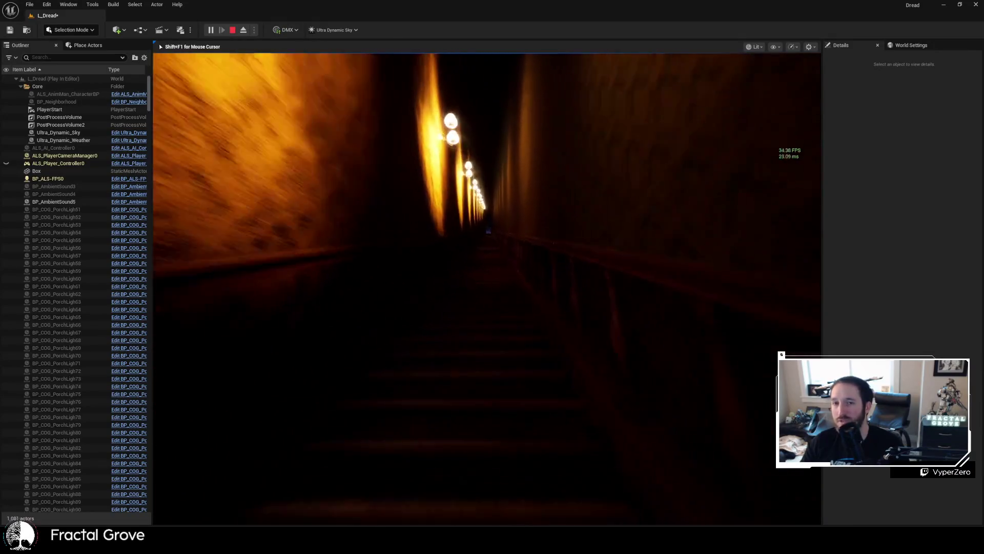
pyautogui.press('w')
pyautogui.press('w')
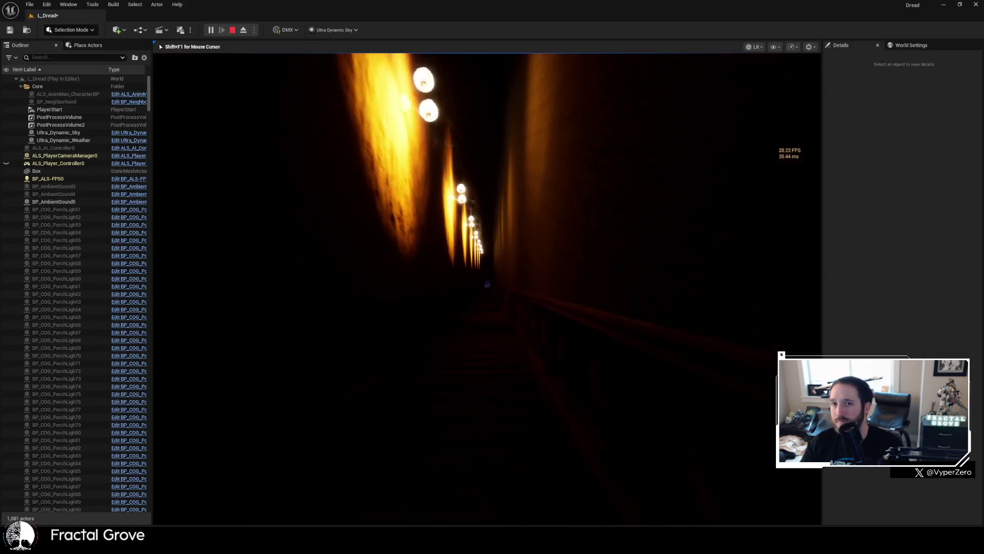
pyautogui.press('w')
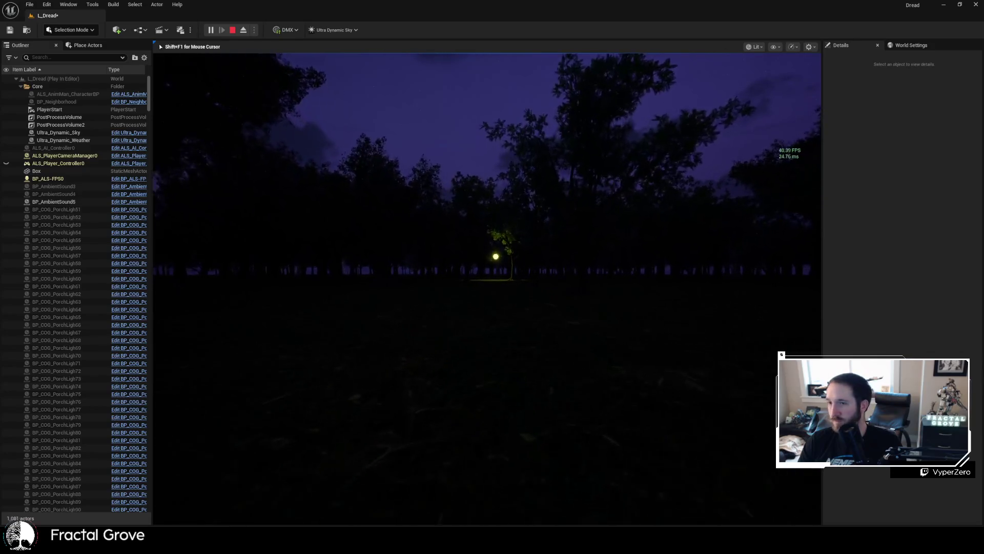
# Step: Walk toward the lit tree in the forest, then end the play session with Escape
pyautogui.press('w')
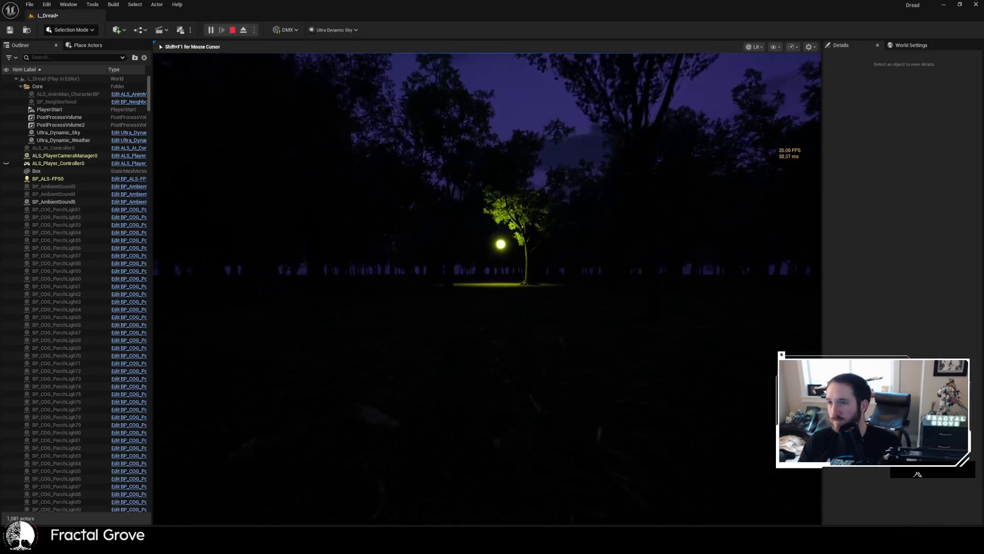
pyautogui.press('w')
pyautogui.press('w')
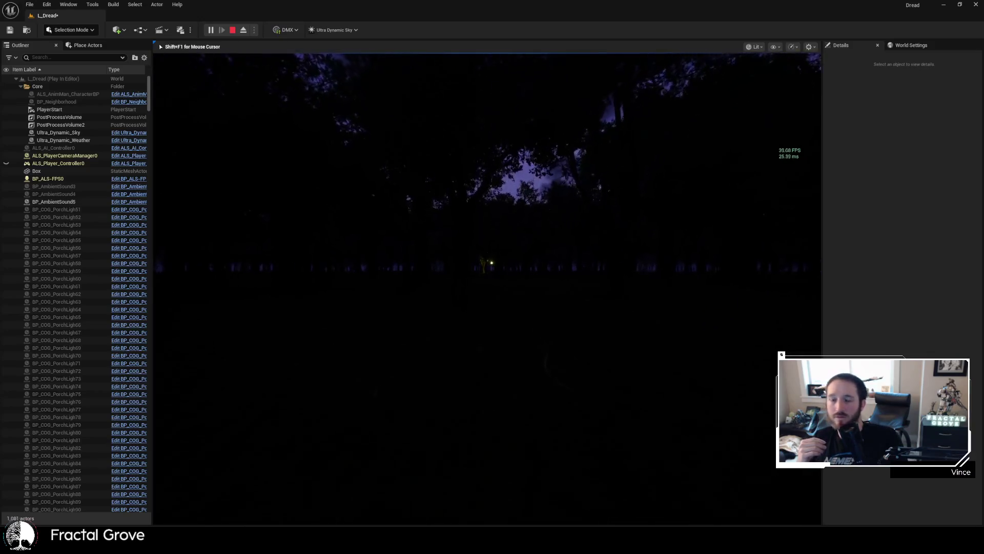
pyautogui.press('Escape')
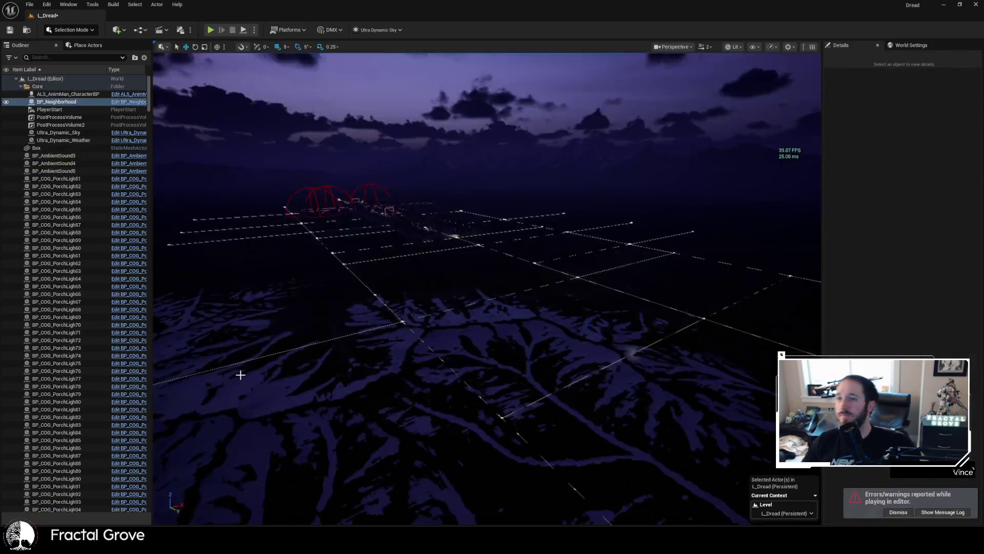